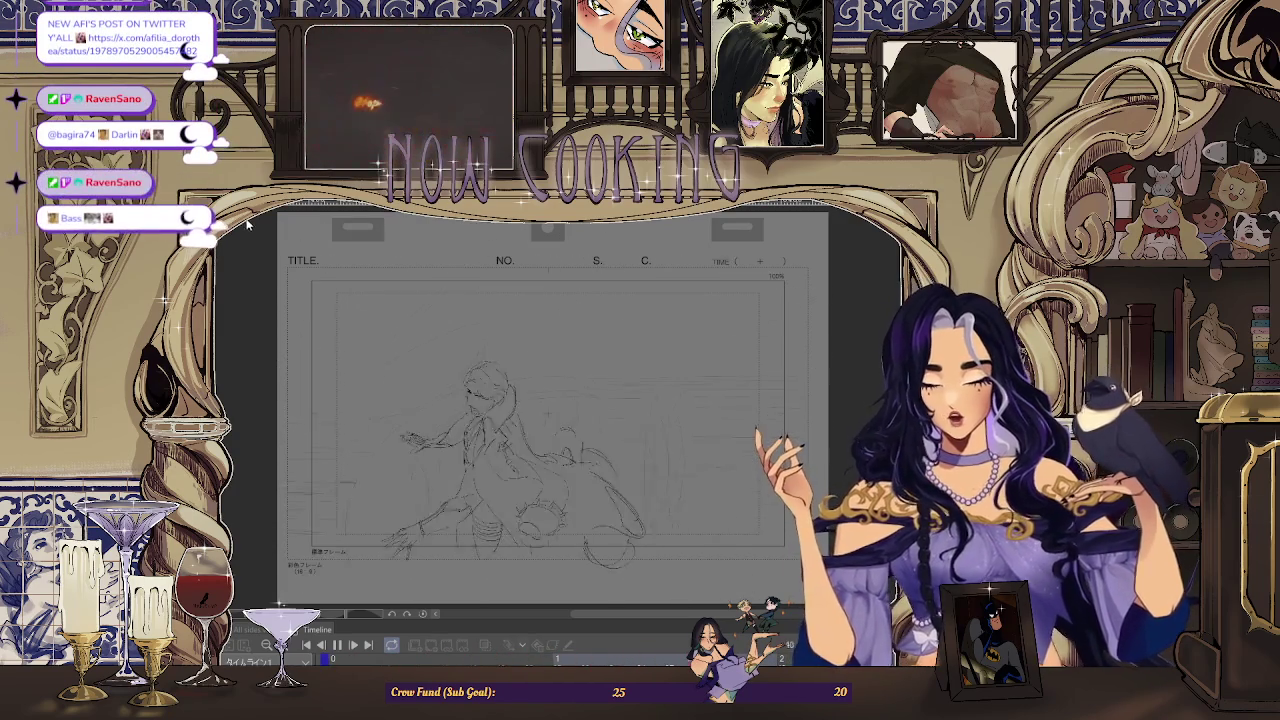
- Stop playback on the blank frame 76, then resume playing the animation
key(space)
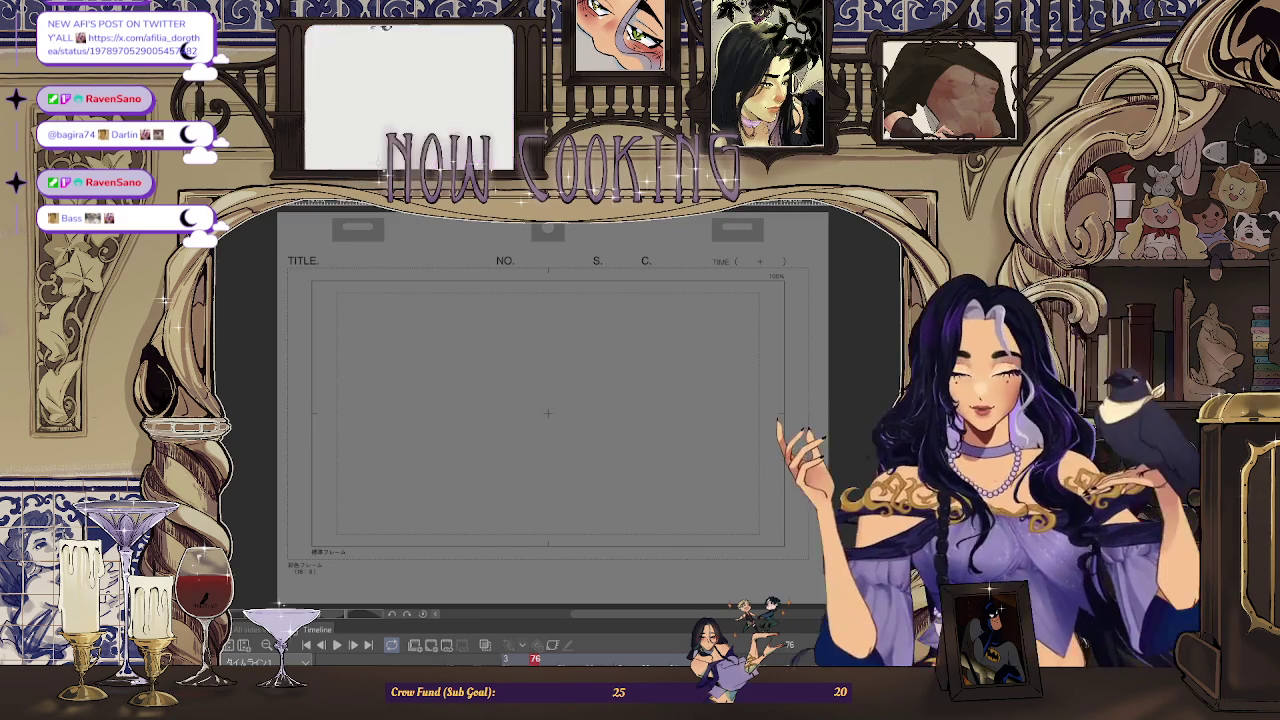
key(space)
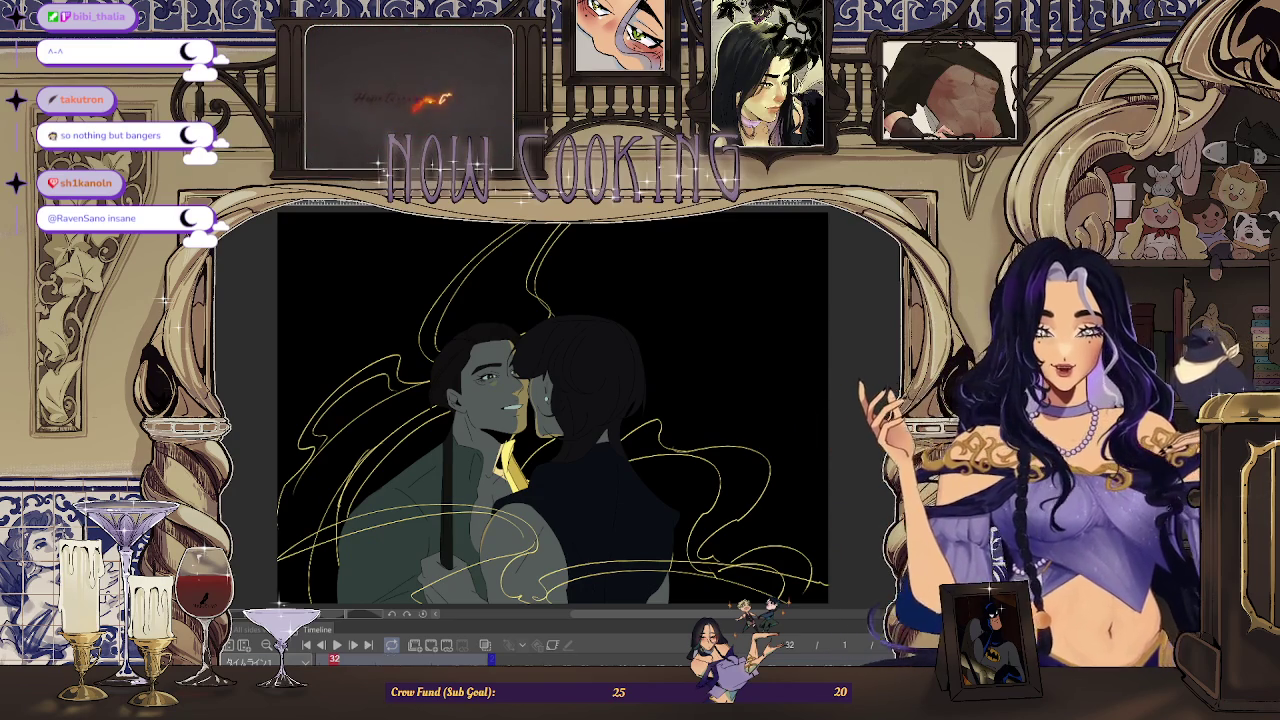
- Return the coloured embrace animation to its first frame
click(306, 646)
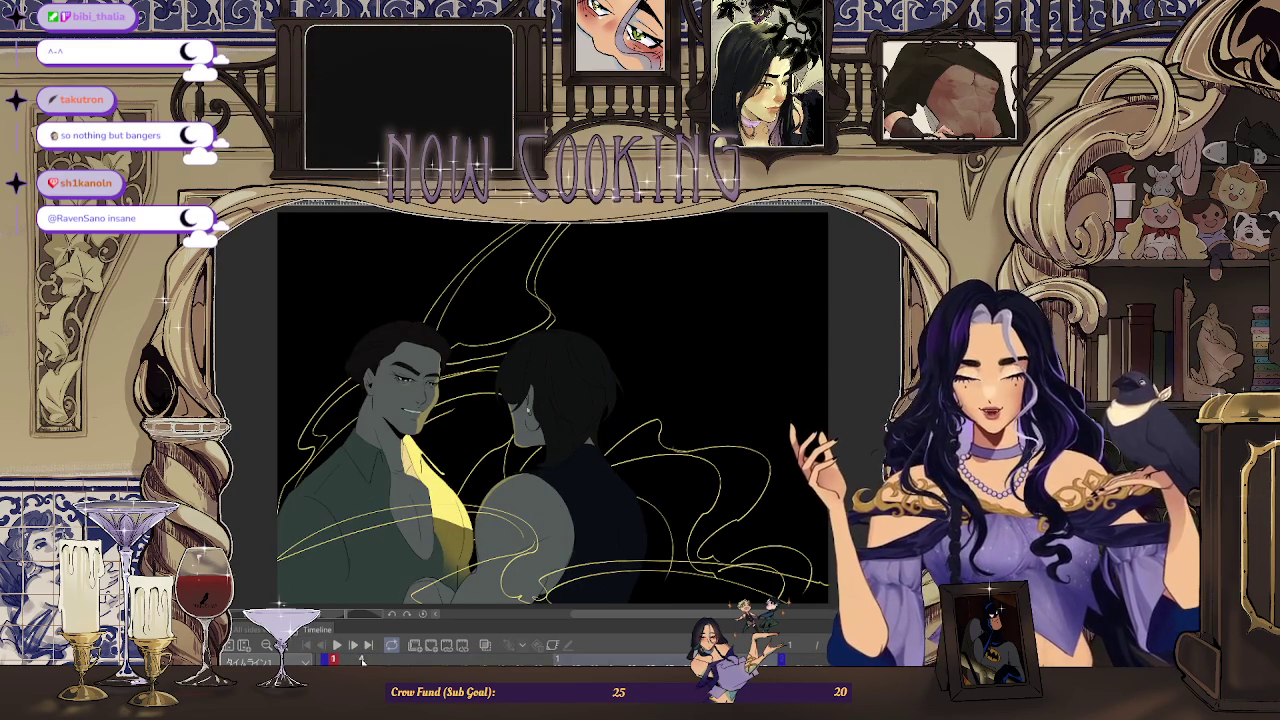
- Play the embrace animation from frame 1, stop it, and jump to frame 76
click(343, 648)
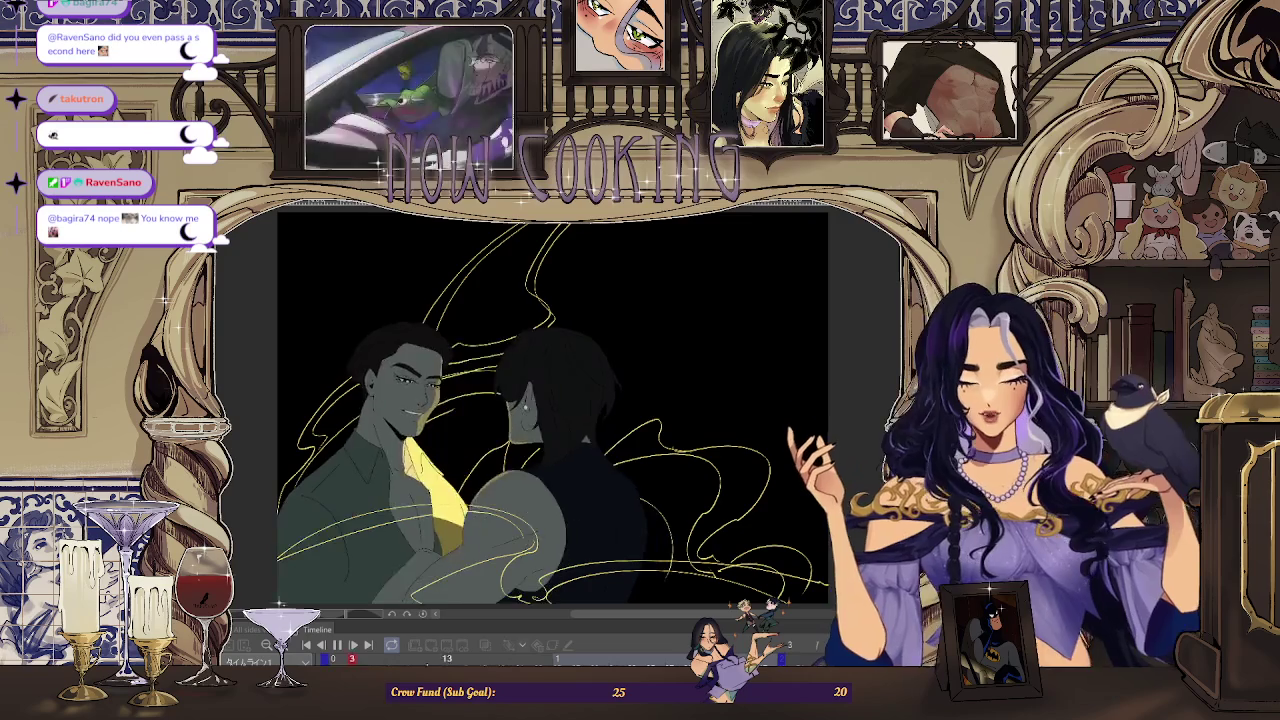
click(337, 645)
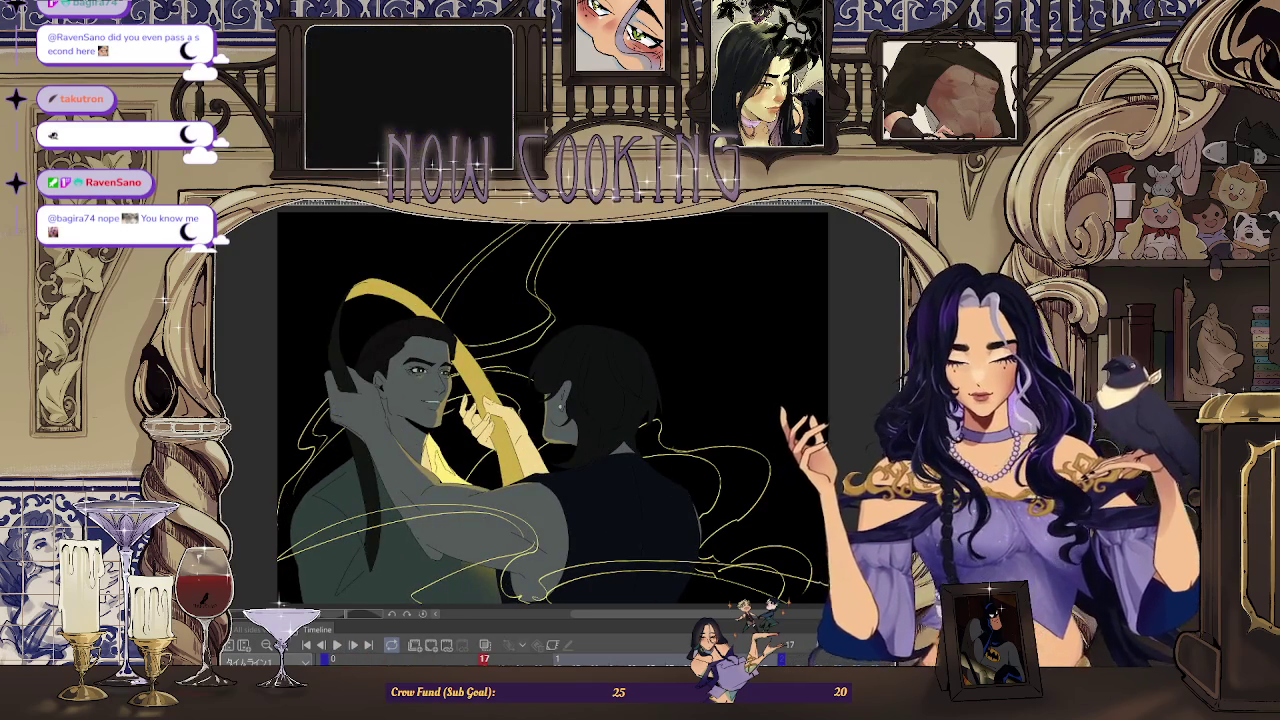
click(535, 658)
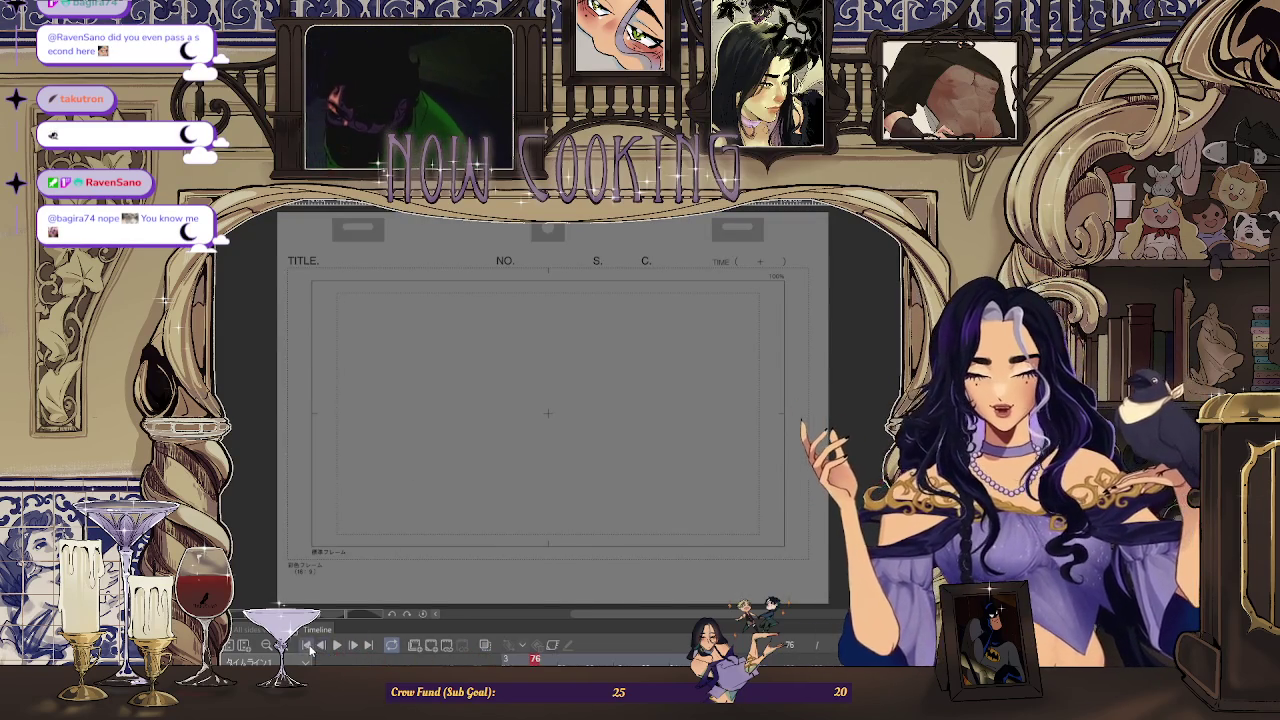
- Rewind to frame 1 and play through into the pirate-ship sketch animation
click(308, 647)
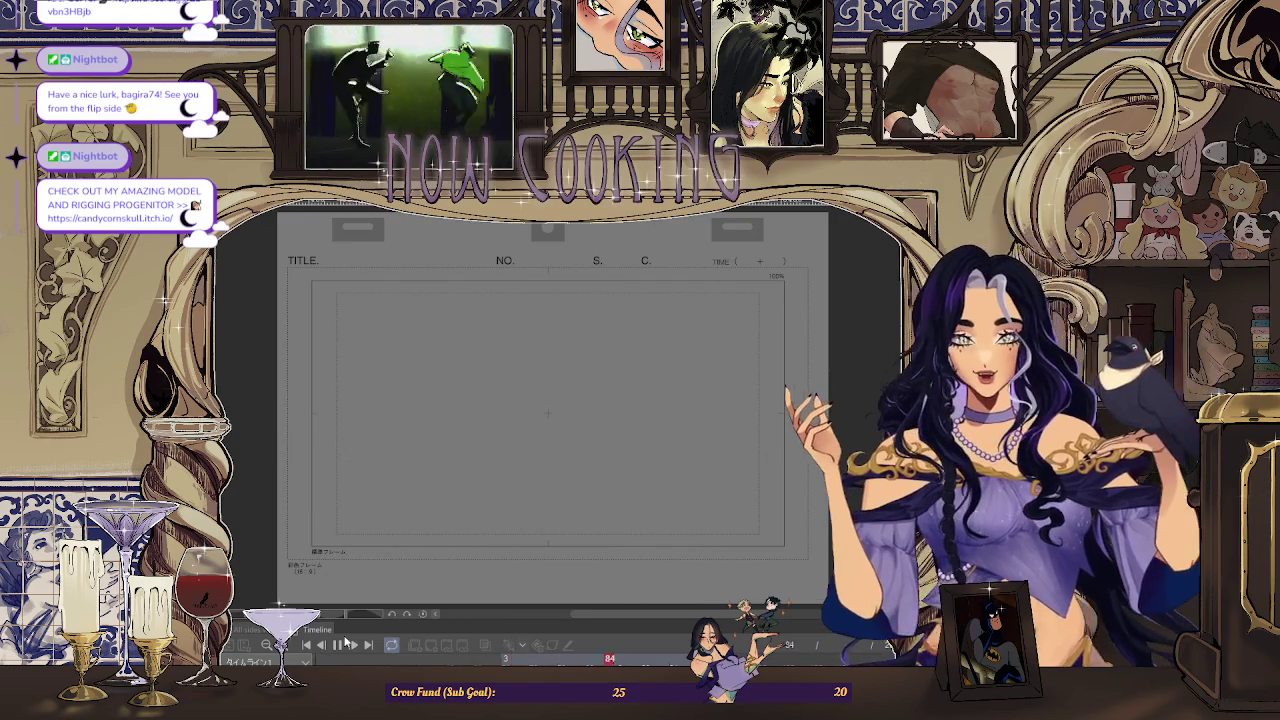
click(346, 645)
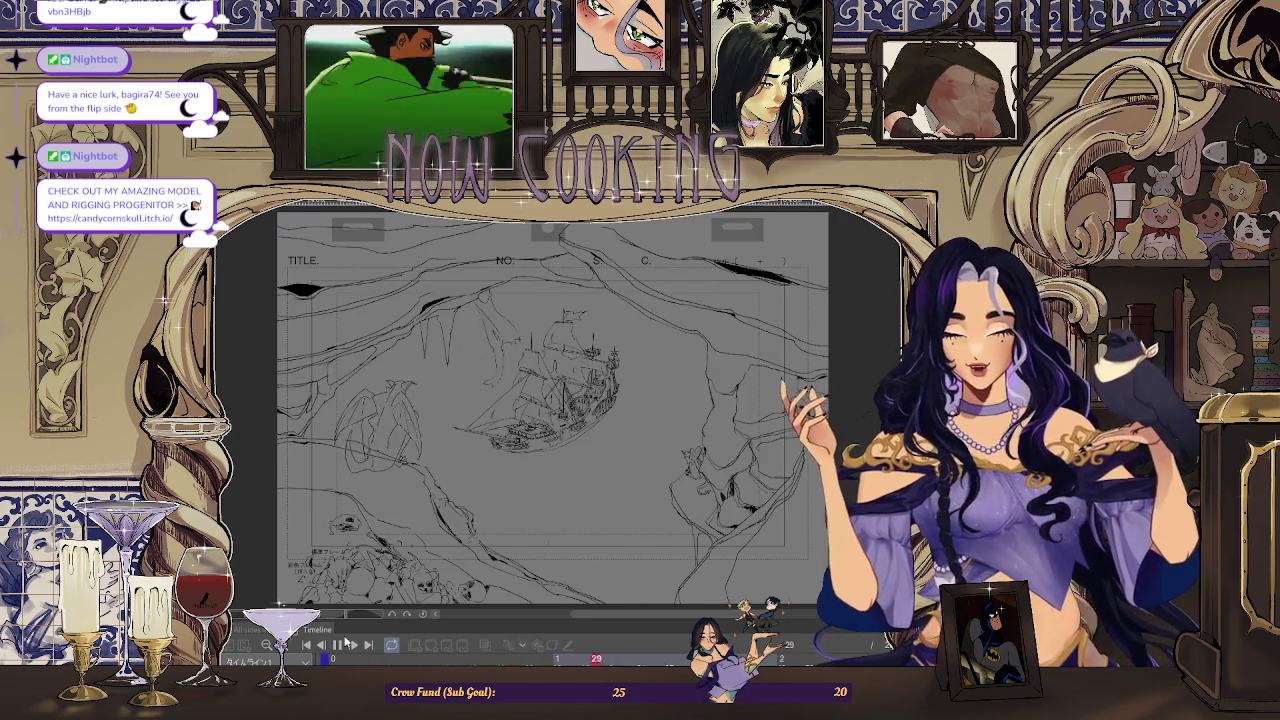